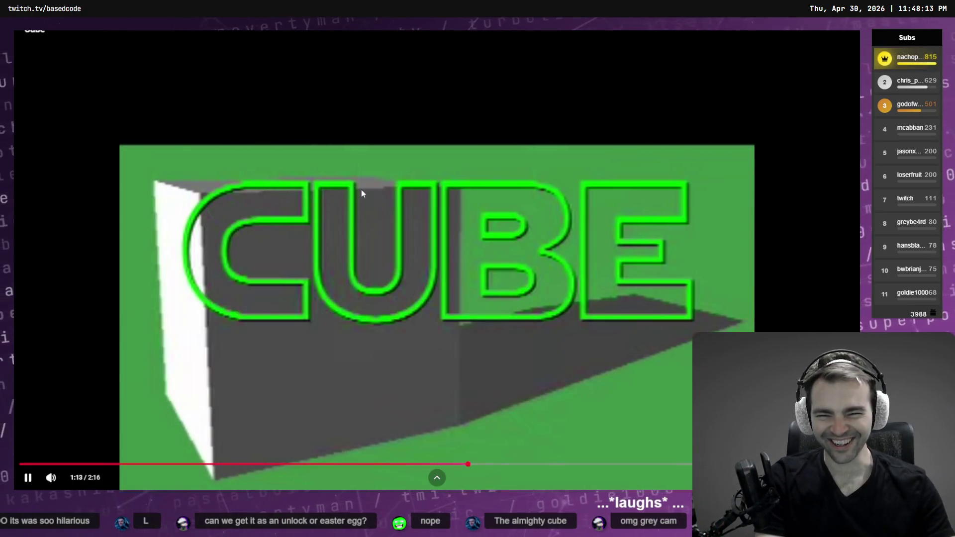
Skip the CUBE clip back a few seconds and pause it at about 2:02
{"action": "key", "text": "Left"}
{"action": "key", "text": "Left"}
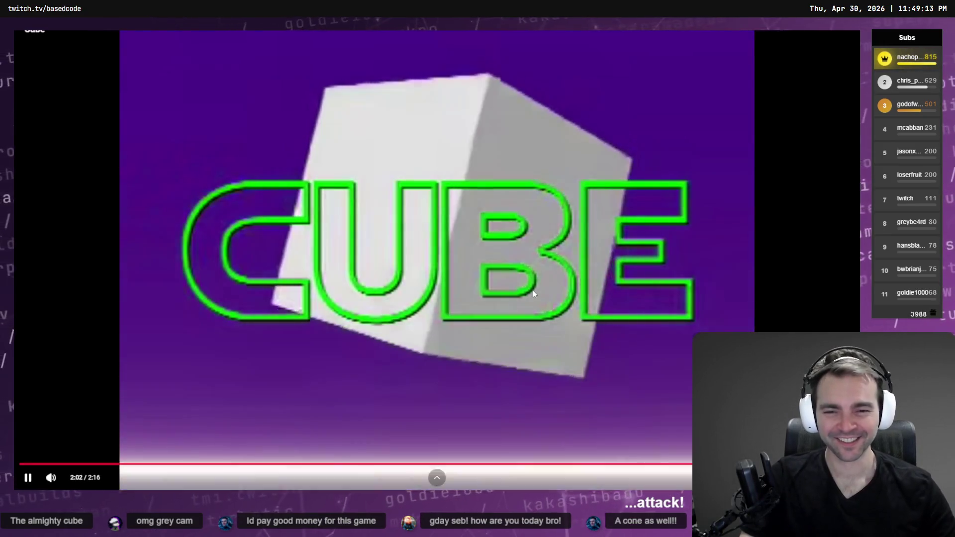
{"action": "left_click", "coordinate": [533, 289]}
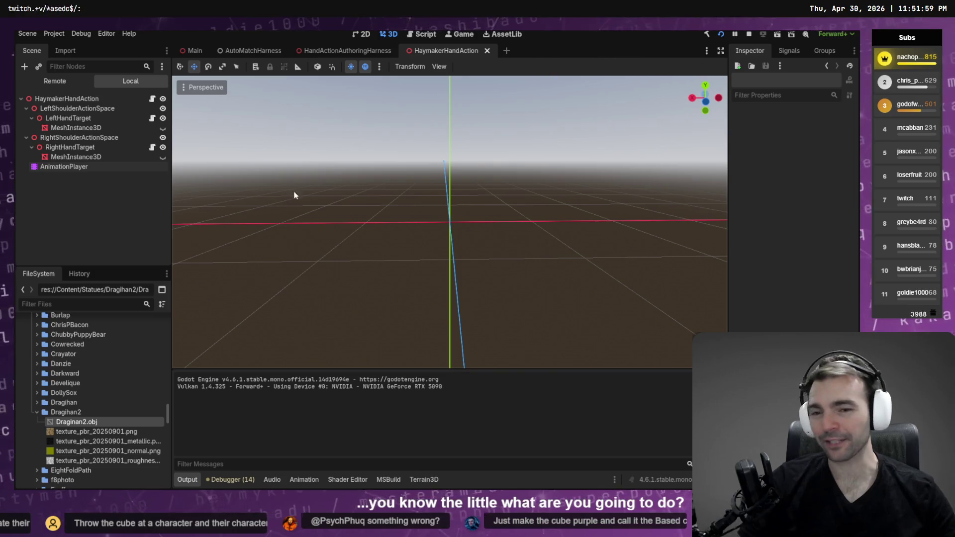
Browse the AutoMatchHarness and HaymakerHandAction scenes, then run HandActionAuthoringHarness with F6
{"action": "mouse_move", "coordinate": [399, 200]}
{"action": "left_mouse_down"}
{"action": "mouse_move", "coordinate": [478, 214]}
{"action": "mouse_move", "coordinate": [607, 163]}
{"action": "left_mouse_up"}
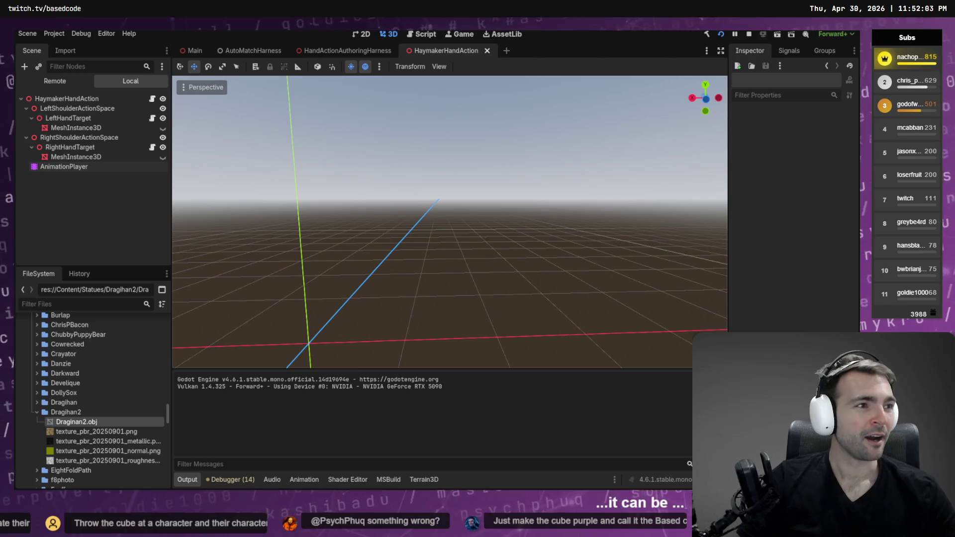
{"action": "left_click", "coordinate": [239, 52]}
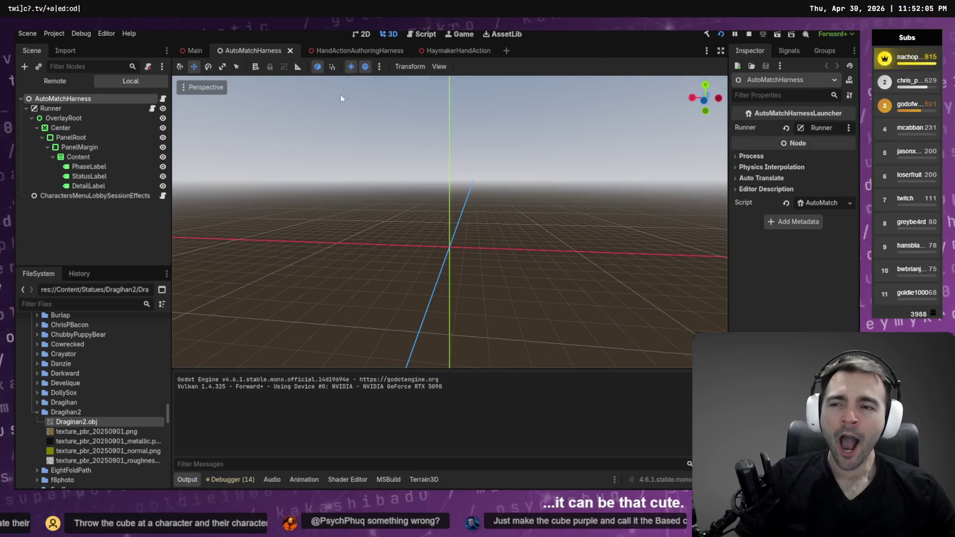
{"action": "left_click", "coordinate": [348, 51]}
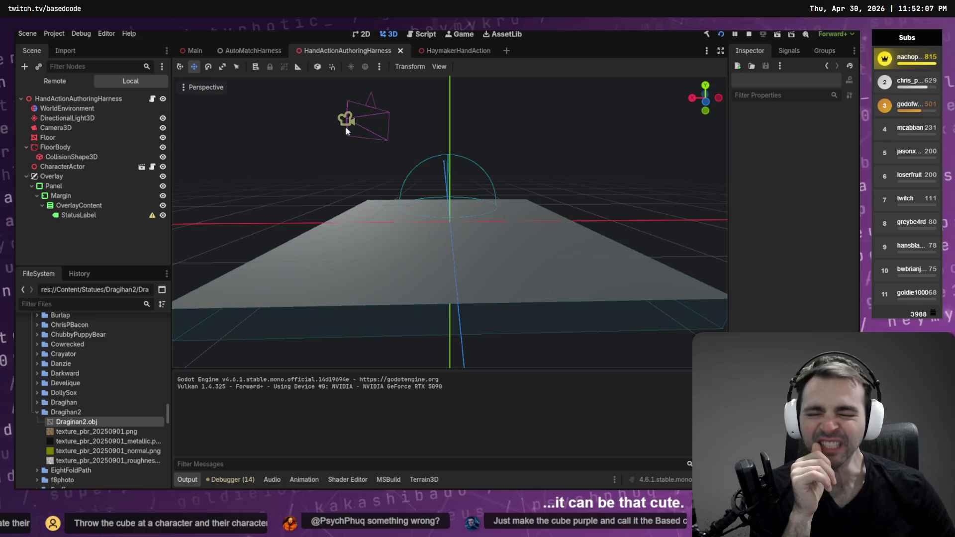
{"action": "left_click", "coordinate": [460, 51]}
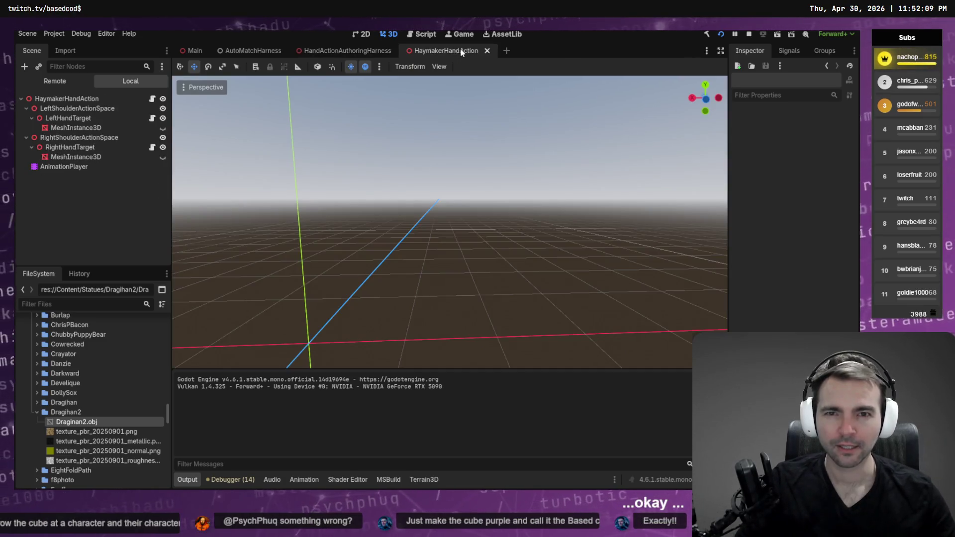
{"action": "left_click", "coordinate": [347, 52]}
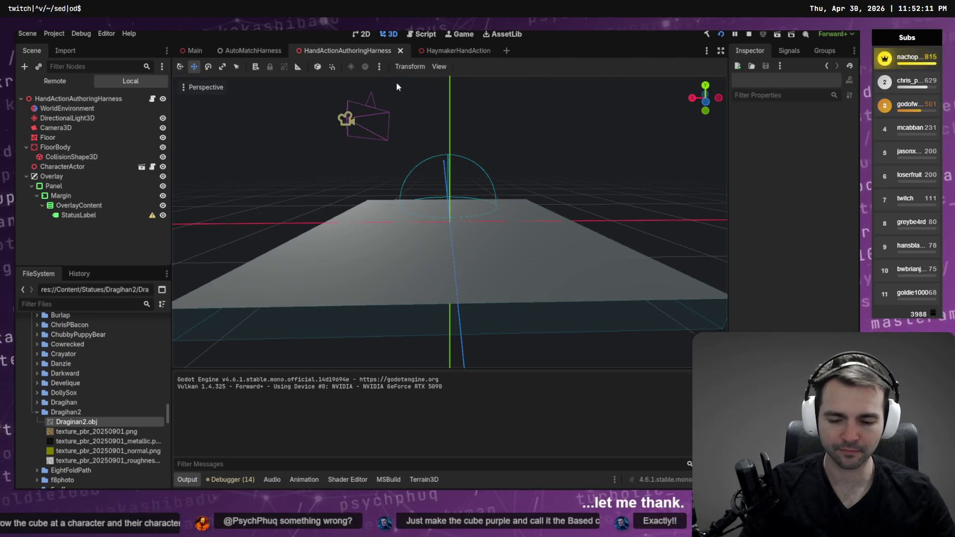
{"action": "key", "text": "F6"}
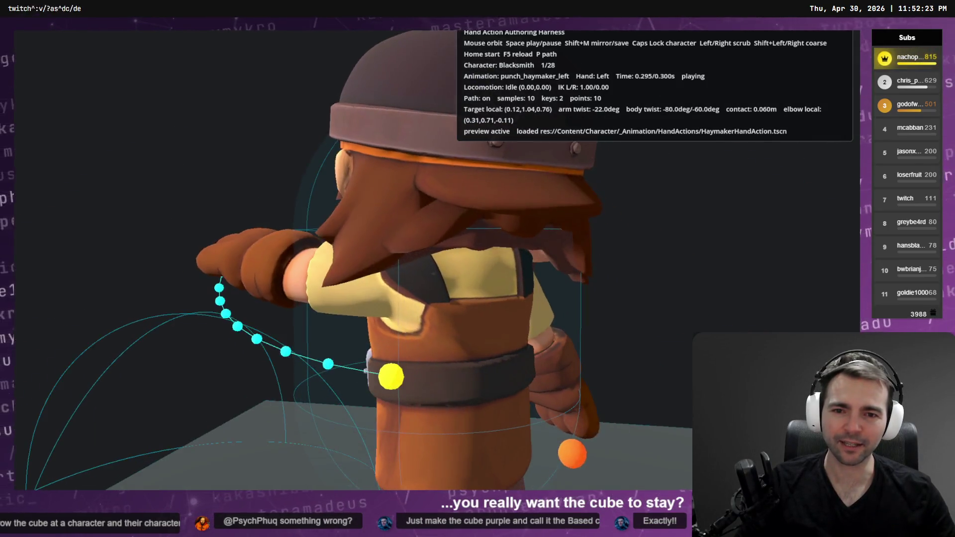
Pause punch_haymaker_left, hold it at its final 0.300s frame, then switch to the Codex terminals
{"action": "key", "text": "space"}
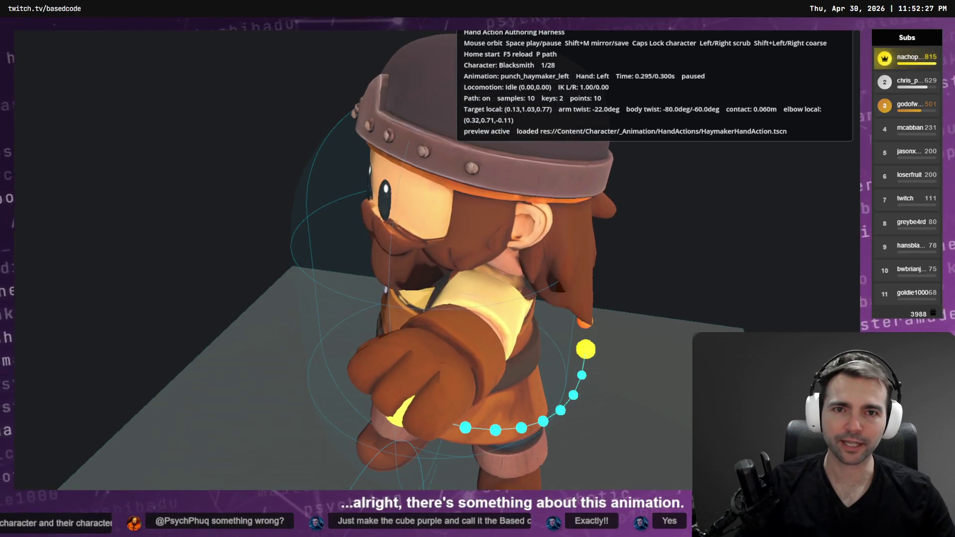
{"action": "key", "text": "Right"}
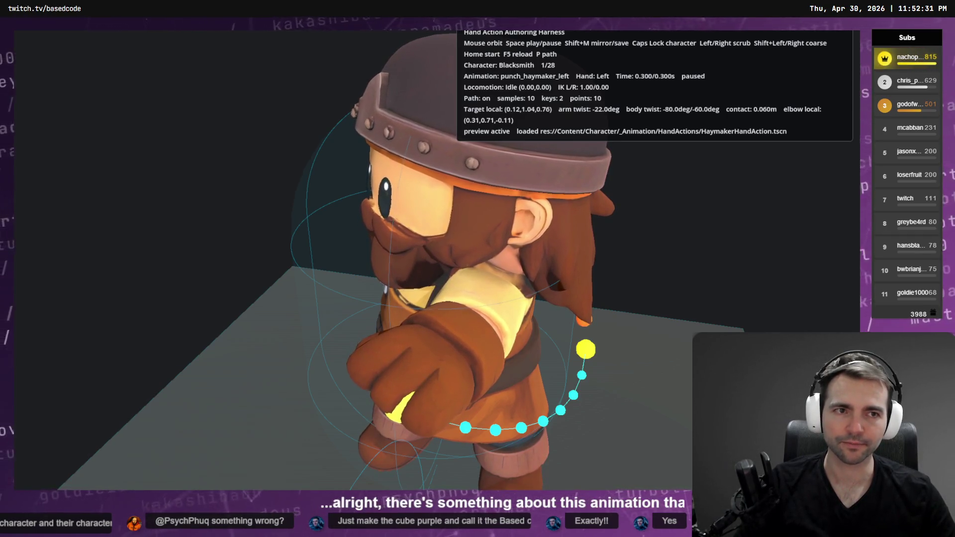
{"action": "key", "text": "alt+Tab"}
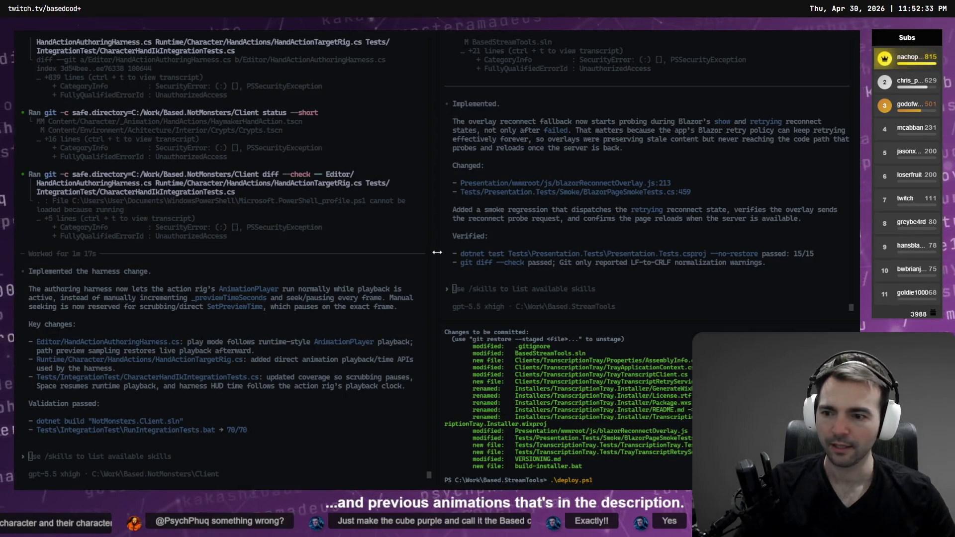
Check the NotMonsters client session's build and 70/70 test summary, then return to Godot
{"action": "left_click", "coordinate": [177, 412]}
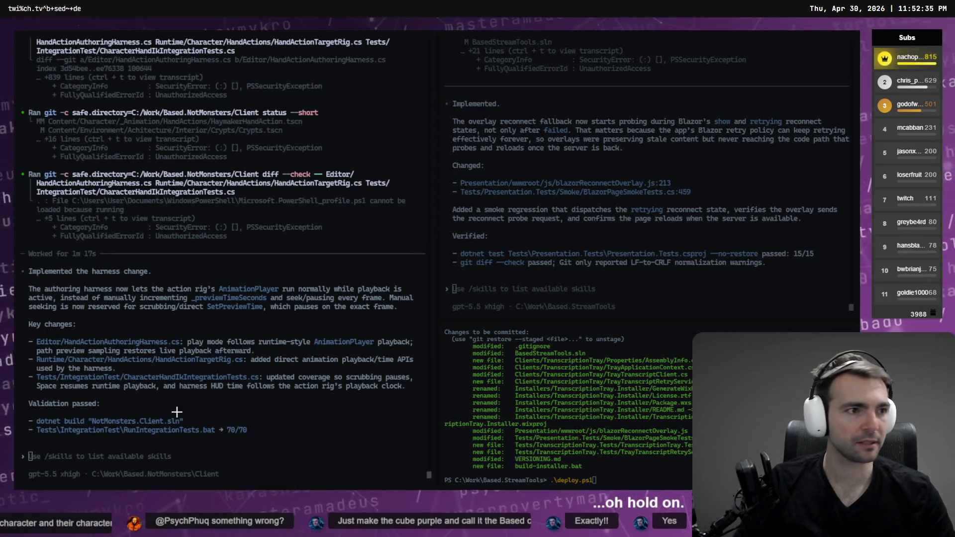
{"action": "key", "text": "alt+Tab"}
{"action": "key", "text": "alt+Tab"}
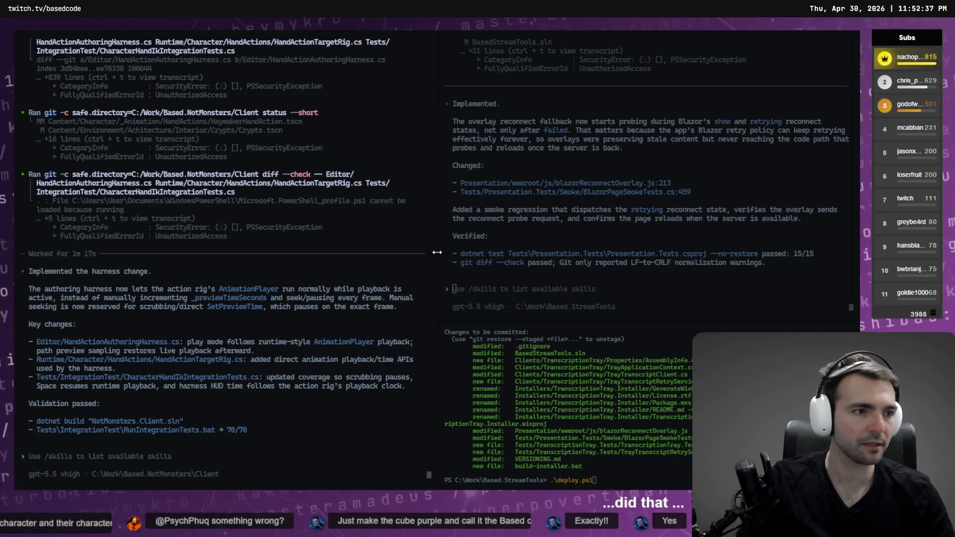
{"action": "key", "text": "alt+Tab"}
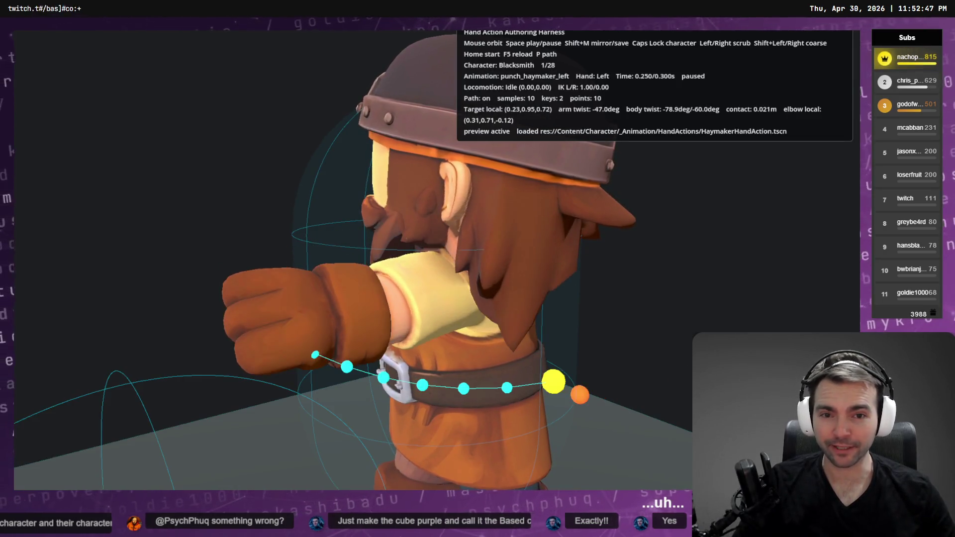
Replay punch_haymaker_left several times from its start pose in the harness
{"action": "key", "text": "Home"}
{"action": "key", "text": "space"}
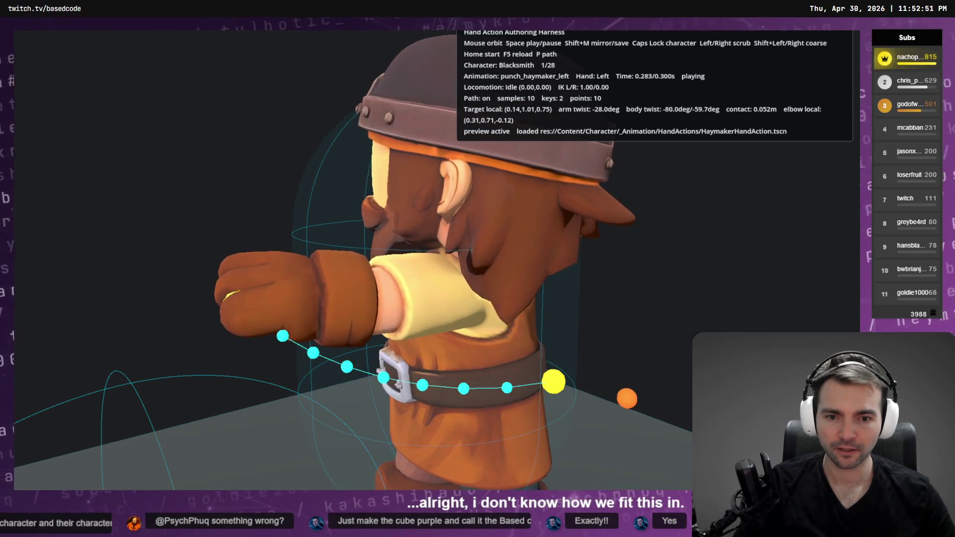
{"action": "key", "text": "space"}
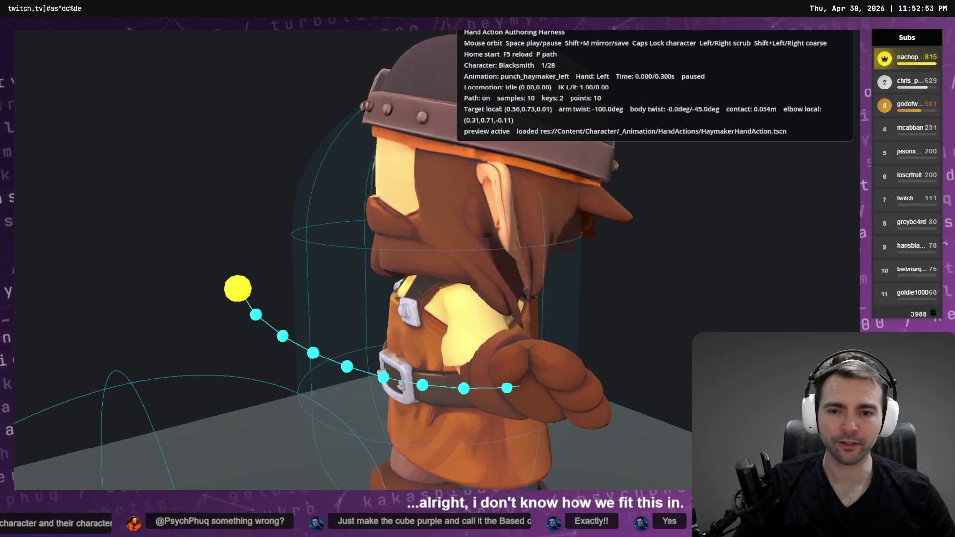
{"action": "key", "text": "space"}
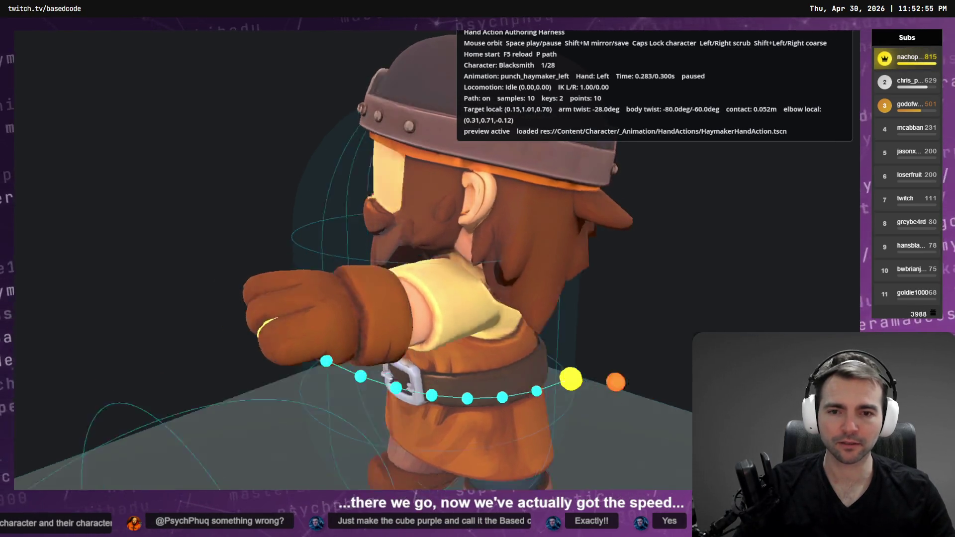
{"action": "key", "text": "Home"}
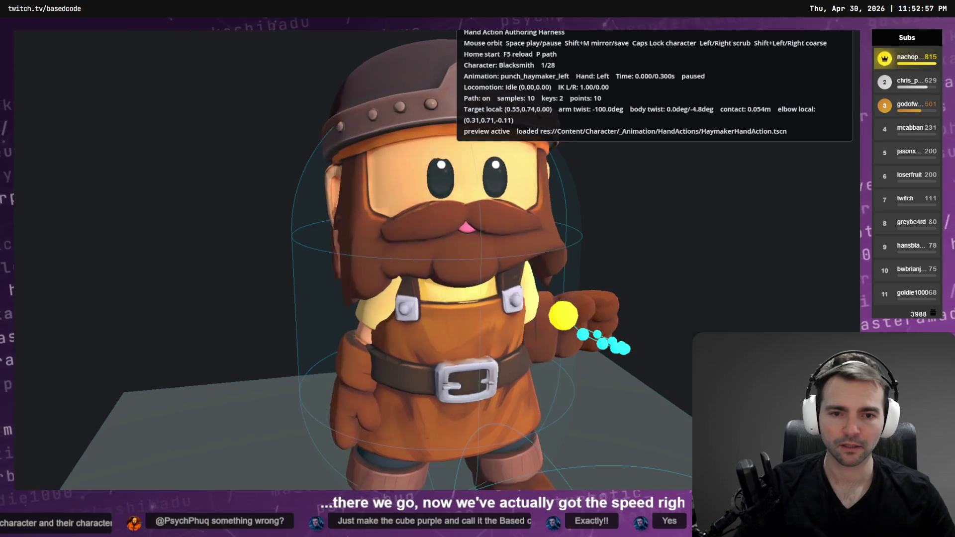
{"action": "key", "text": "space"}
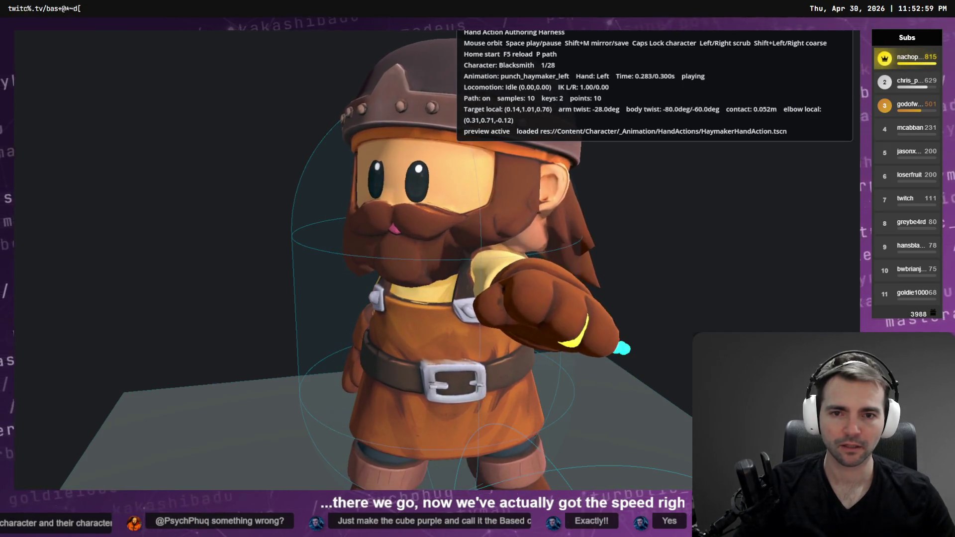
{"action": "key", "text": "space"}
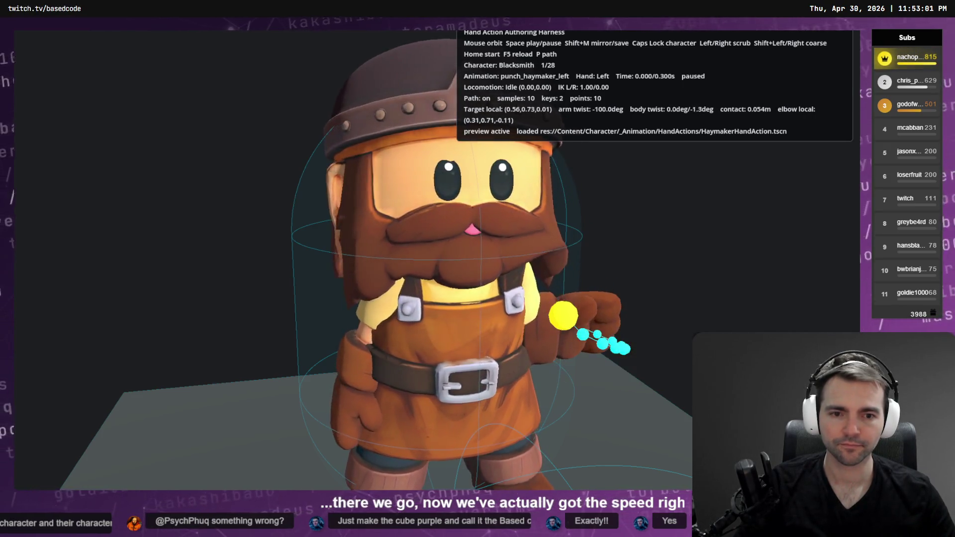
Step the punch from 0.100s through to its final frame, replay it, then close the preview
{"action": "key", "text": "Home"}
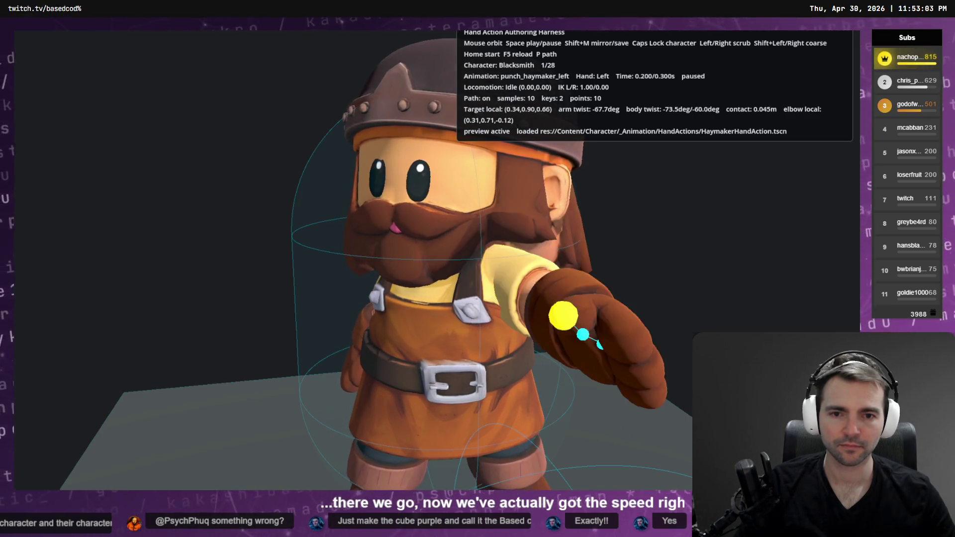
{"action": "key", "text": "Right"}
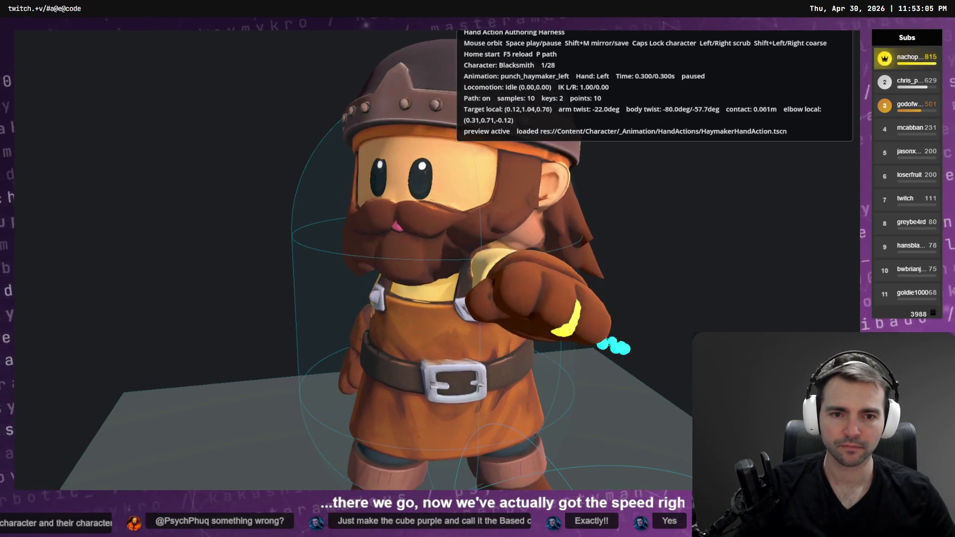
{"action": "key", "text": "space"}
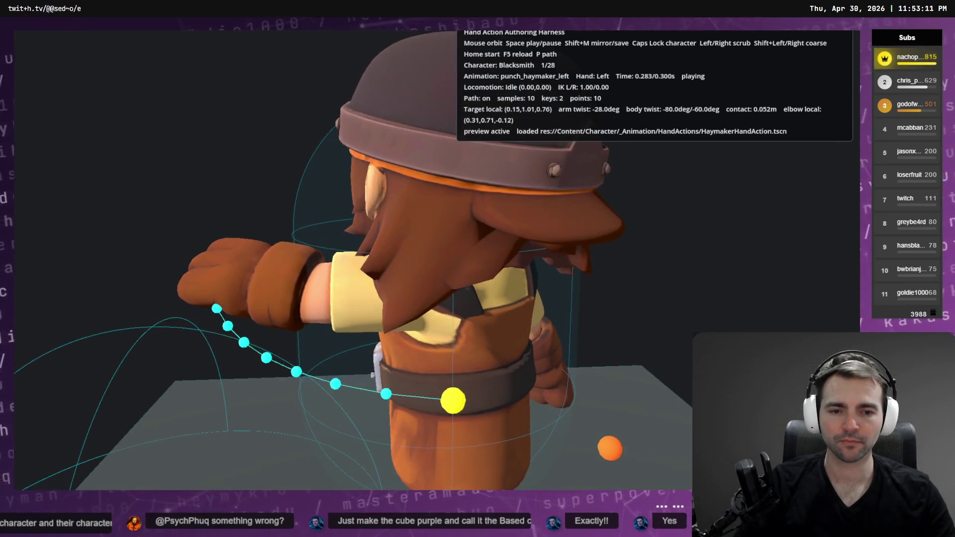
{"action": "key", "text": "space"}
{"action": "key", "text": "space"}
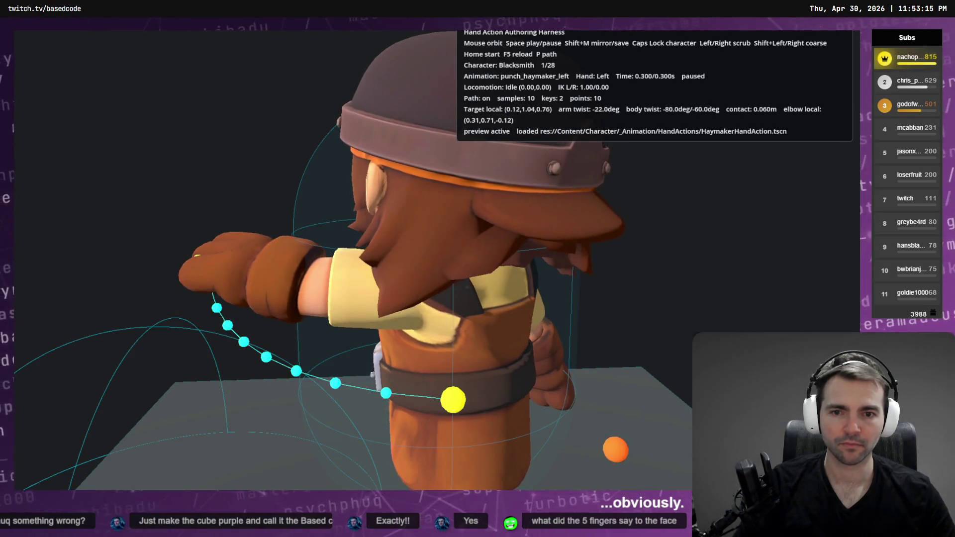
{"action": "key", "text": "space"}
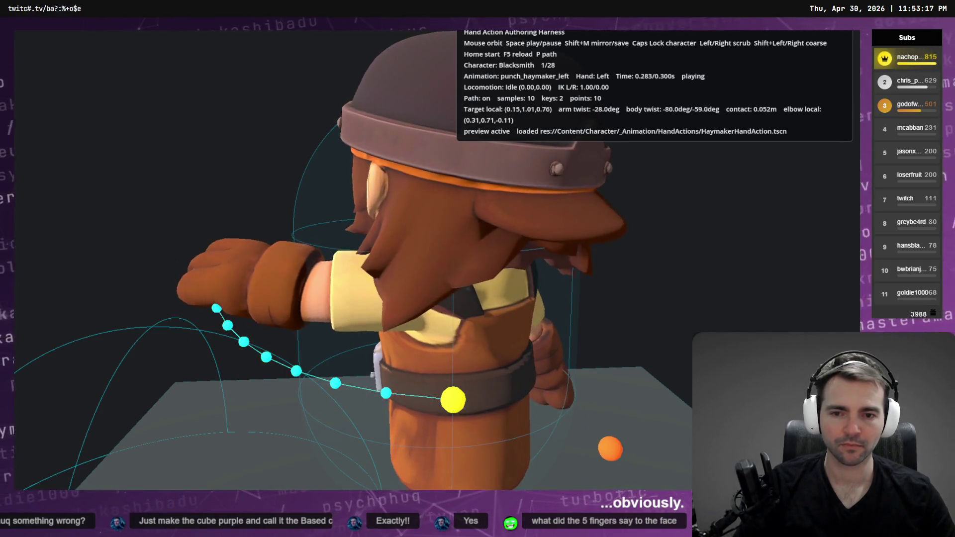
{"action": "key", "text": "Home"}
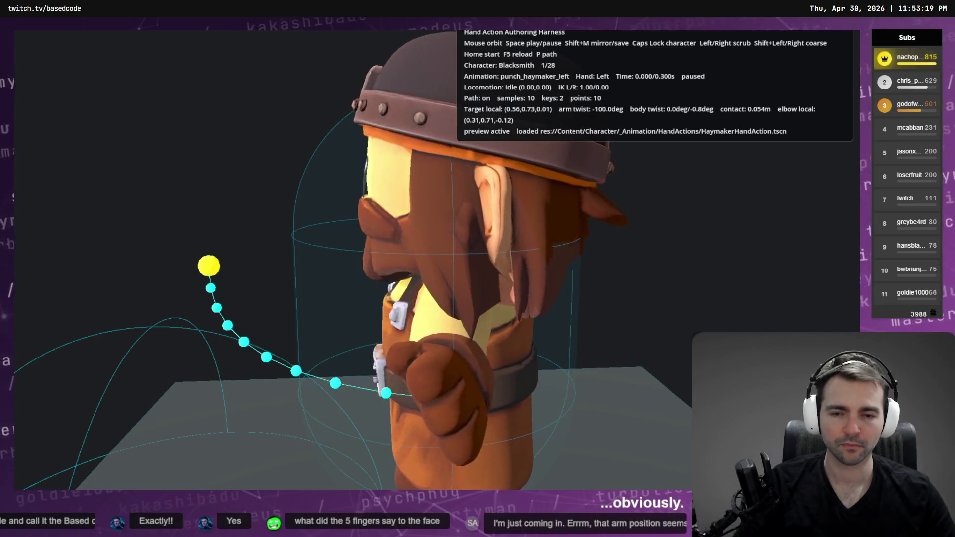
{"action": "key", "text": "space"}
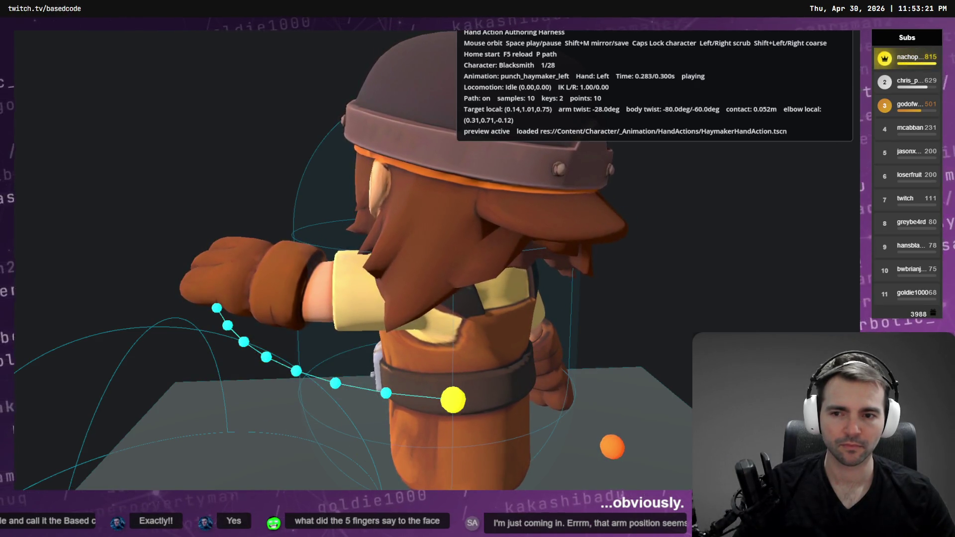
{"action": "key", "text": "Home"}
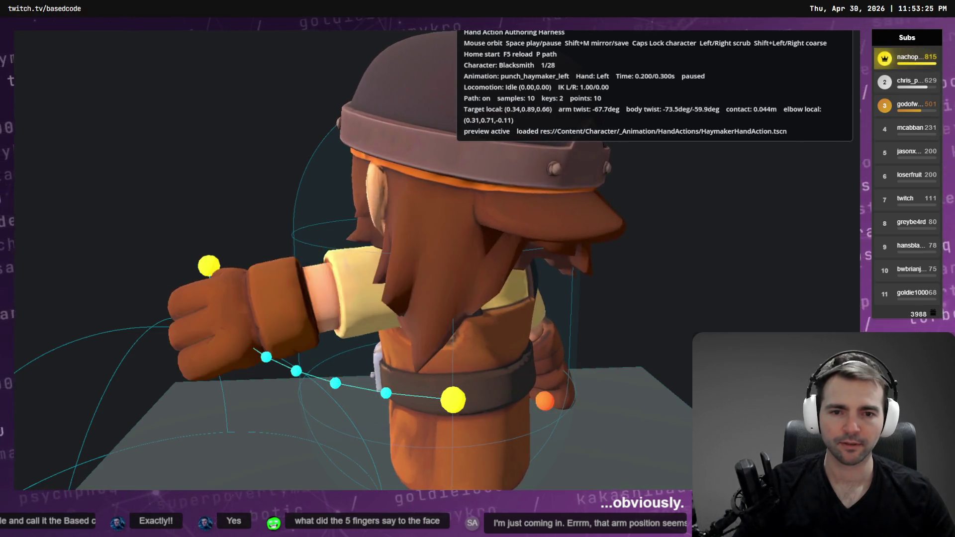
{"action": "key", "text": "space"}
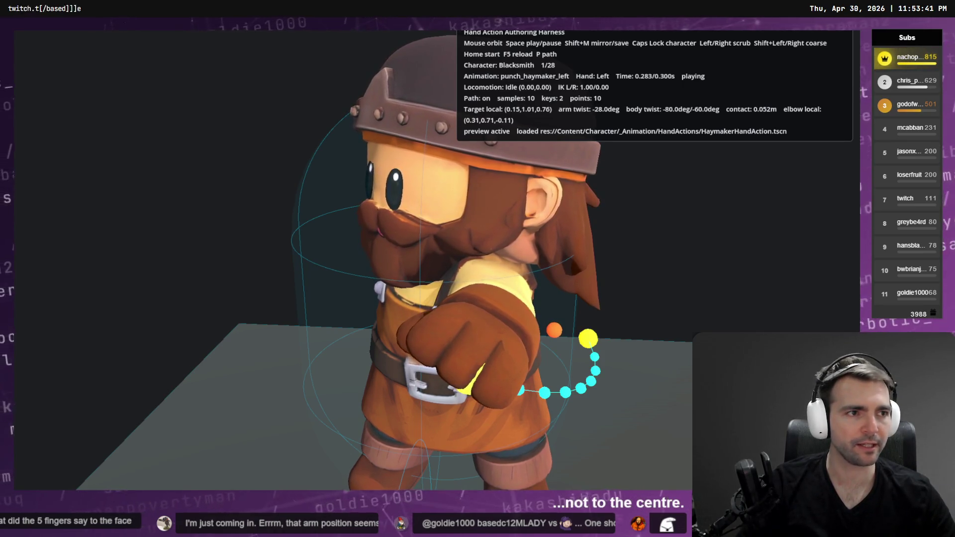
{"action": "key", "text": "F8"}
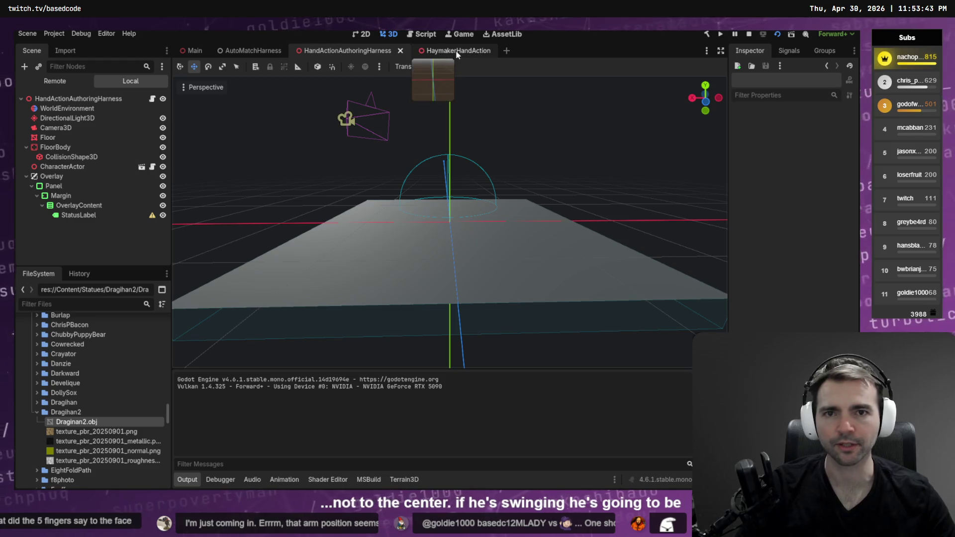
Open HaymakerHandAction's AnimationPlayer and choose punch_haymaker_left to show its LeftHandTarget tracks
{"action": "left_click", "coordinate": [457, 52]}
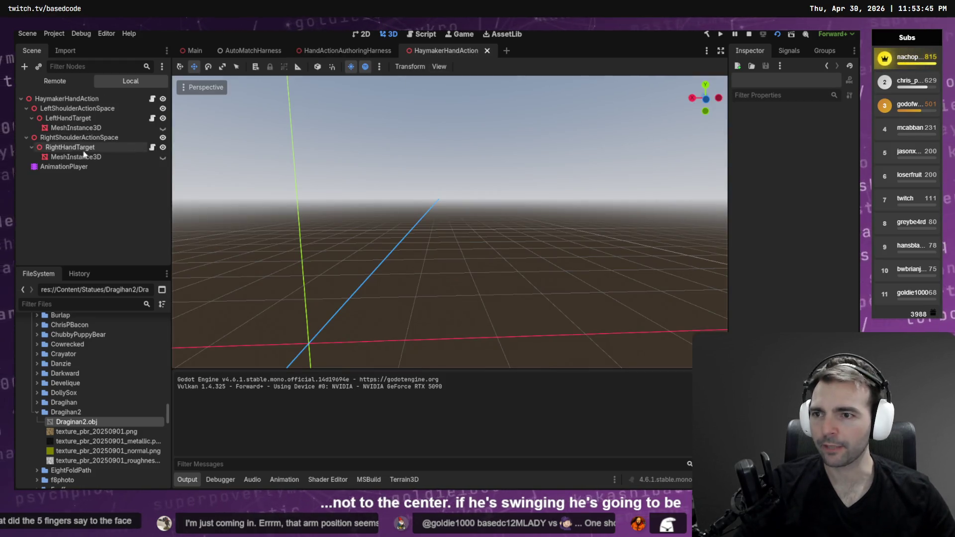
{"action": "left_click", "coordinate": [72, 165]}
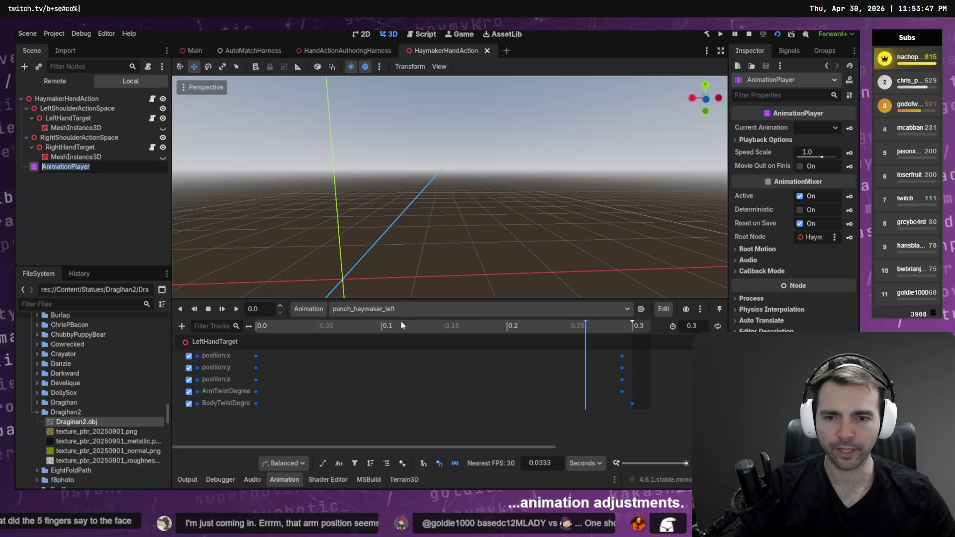
{"action": "left_click", "coordinate": [415, 314]}
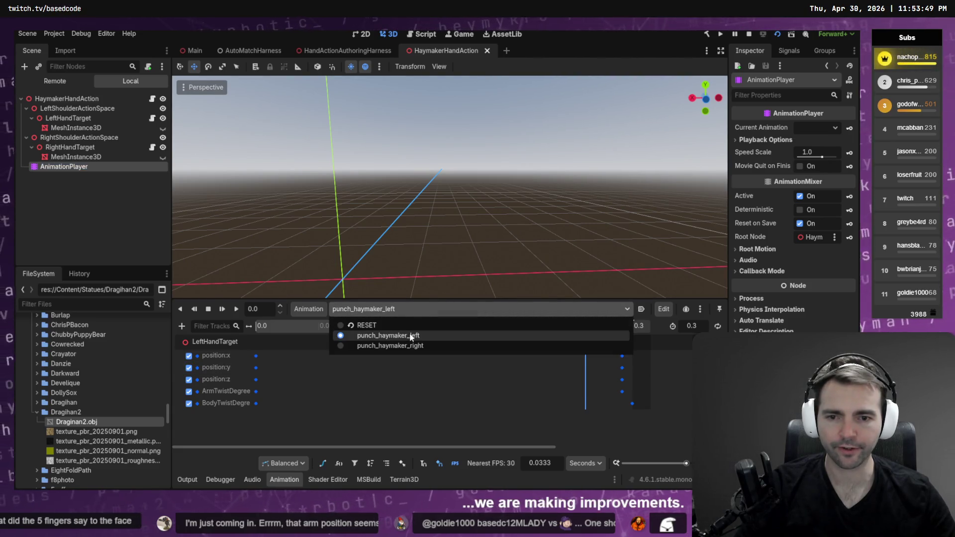
{"action": "left_click", "coordinate": [410, 334]}
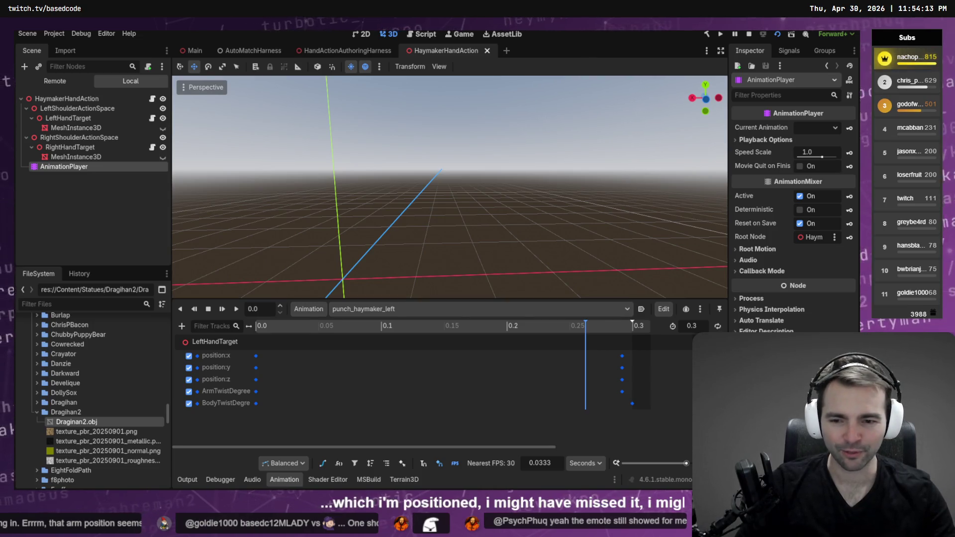
Show the LeftHandTarget position:x curve in Bezier mode and fit it into view
{"action": "left_click", "coordinate": [323, 464]}
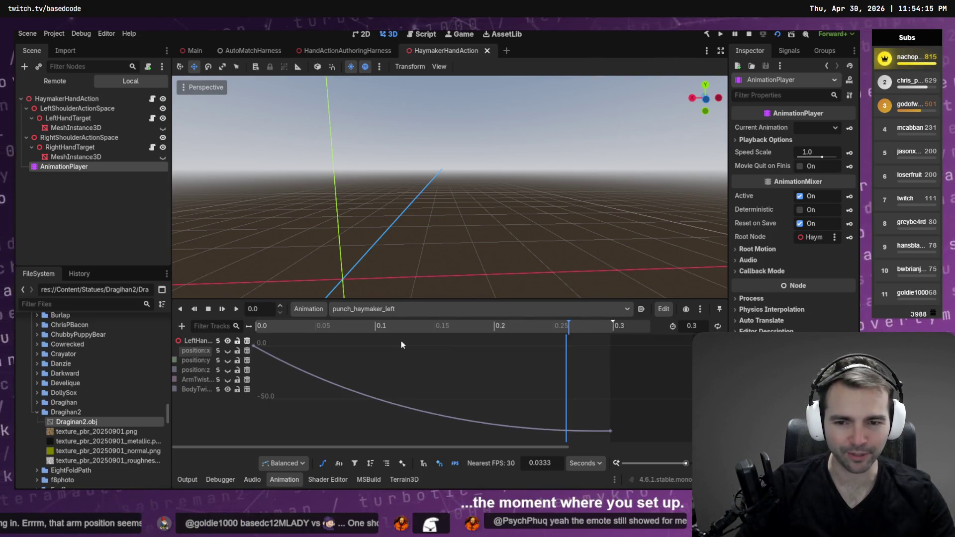
{"action": "scroll", "coordinate": [393, 352], "scroll_direction": "up", "scroll_amount": 1}
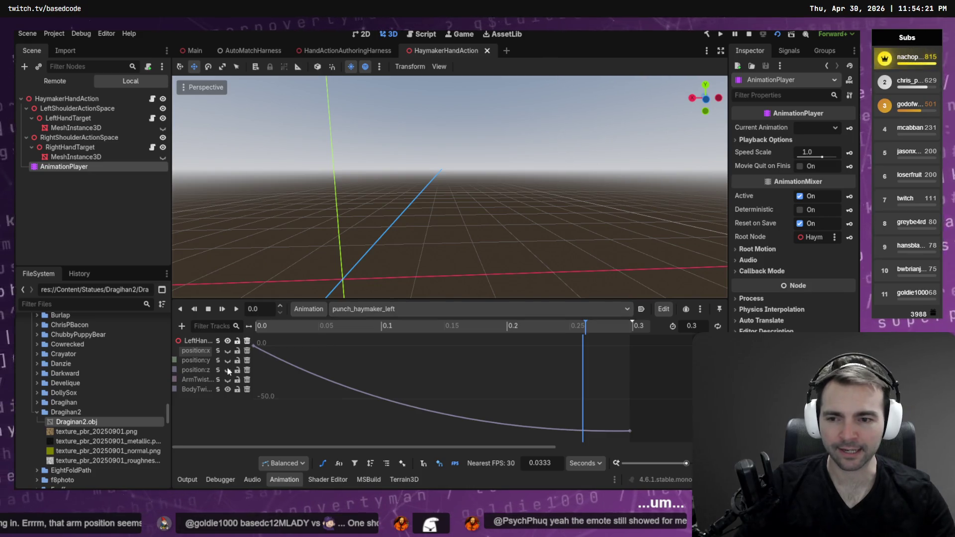
{"action": "left_click", "coordinate": [195, 350]}
{"action": "key", "text": "f"}
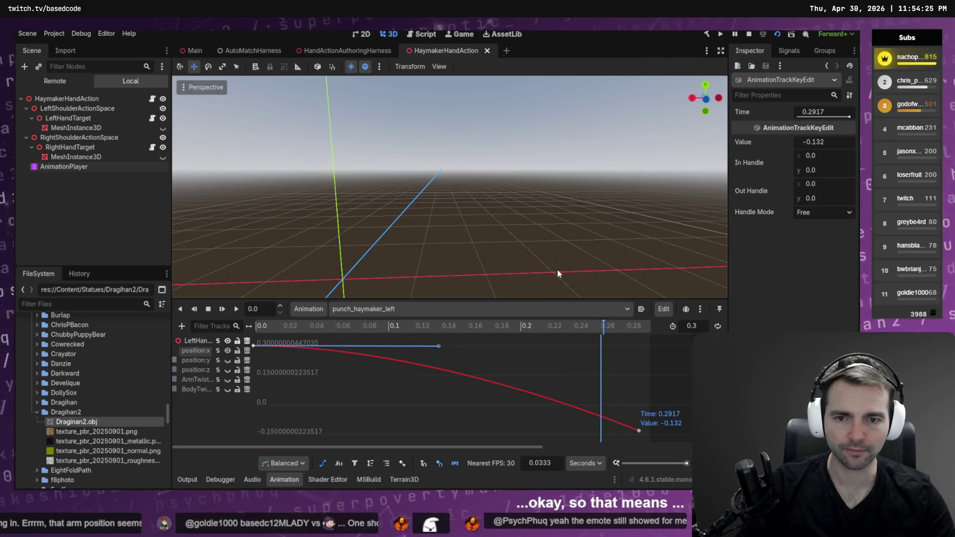
Drag the last position:x key from -0.132 down to -0.291, save, and run the harness
{"action": "left_click", "coordinate": [639, 440]}
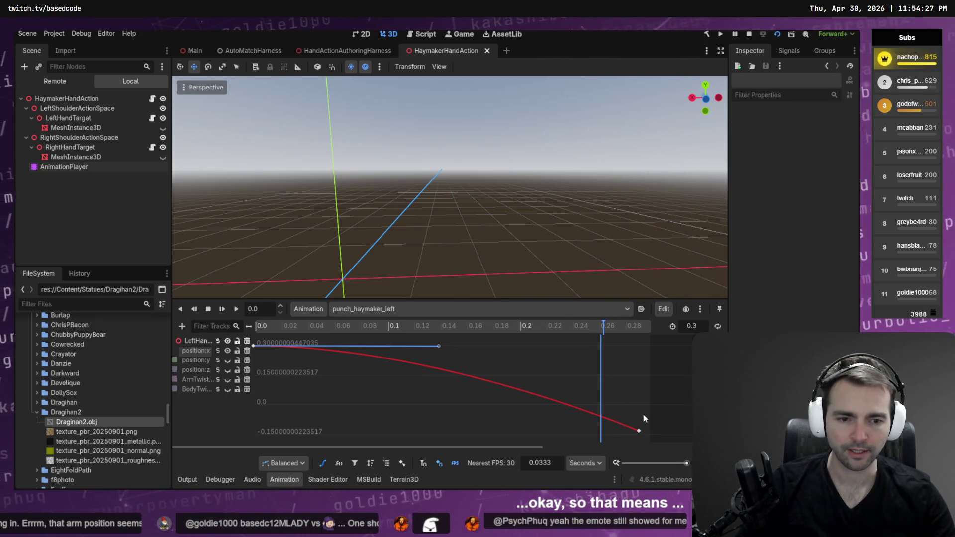
{"action": "left_click", "coordinate": [639, 430]}
{"action": "left_click_drag", "start_coordinate": [640, 432], "coordinate": [643, 467]}
{"action": "key", "text": "f"}
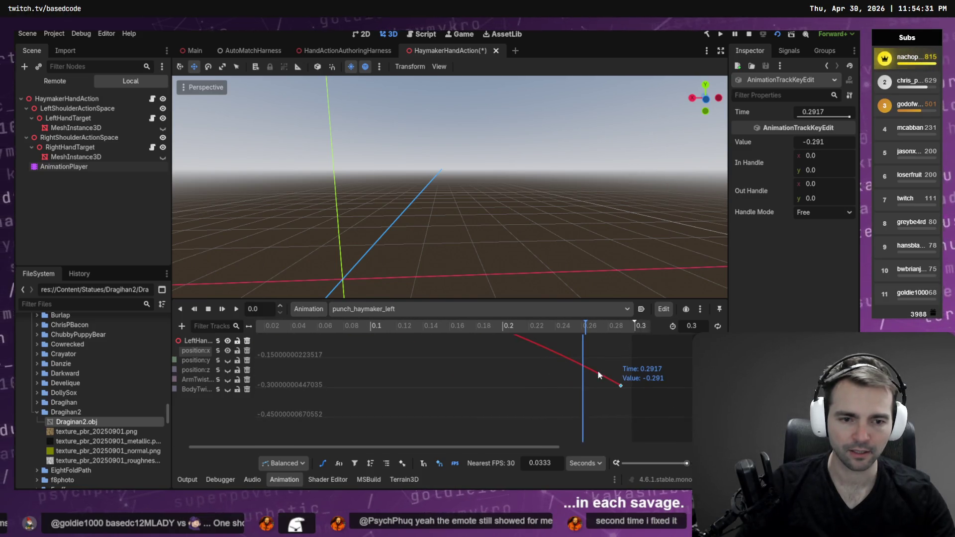
{"action": "scroll", "coordinate": [476, 369], "scroll_direction": "down", "scroll_amount": 3}
{"action": "scroll", "coordinate": [455, 372], "scroll_direction": "up", "scroll_amount": 4}
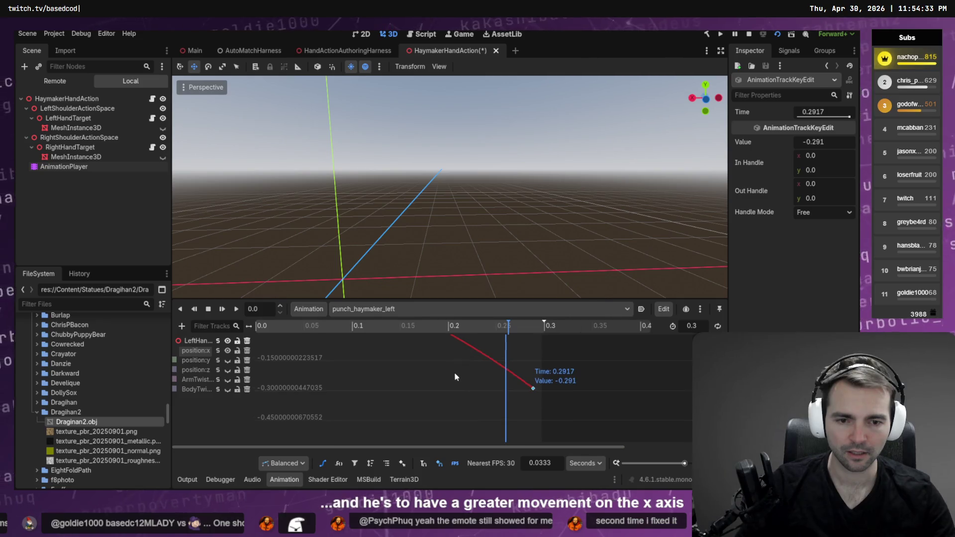
{"action": "scroll", "coordinate": [472, 418], "scroll_direction": "up", "scroll_amount": 4}
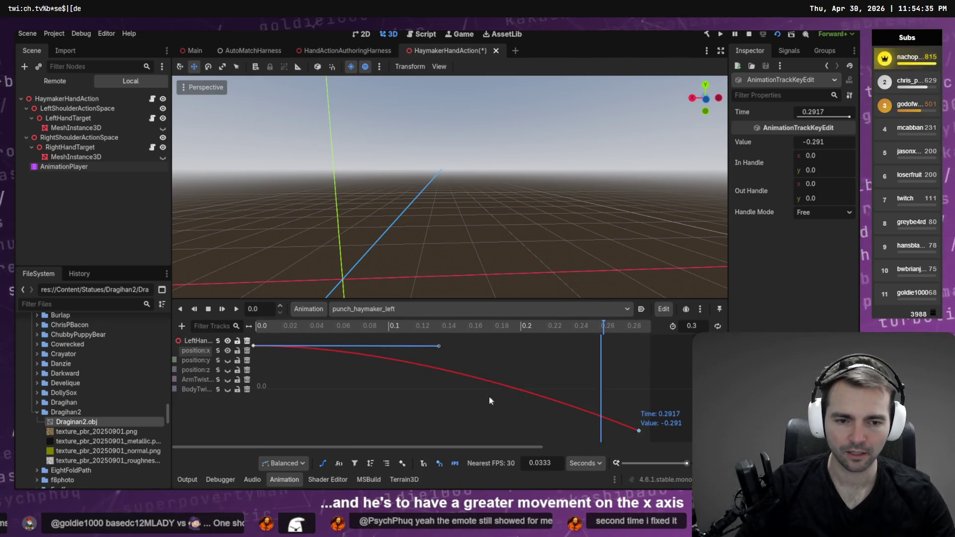
{"action": "key", "text": "ctrl+s"}
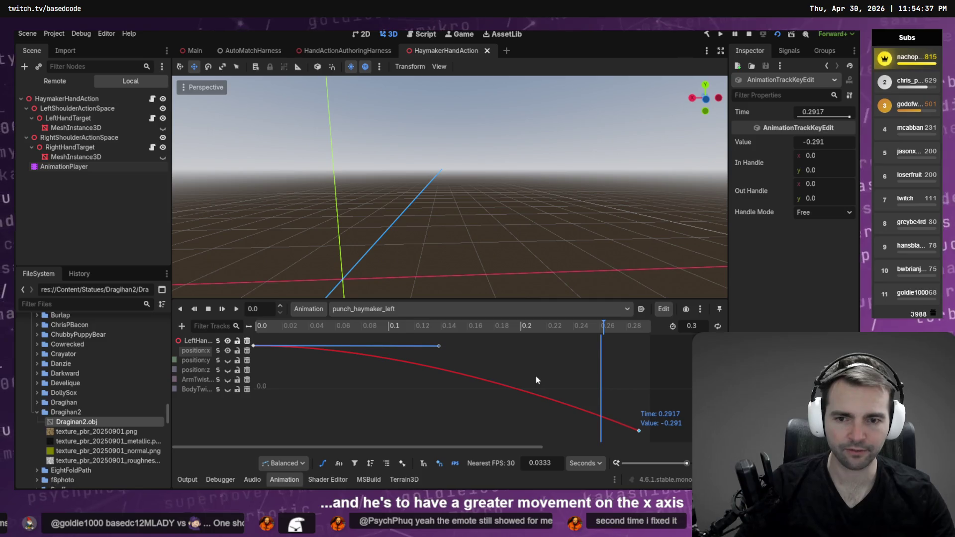
{"action": "key", "text": "F5"}
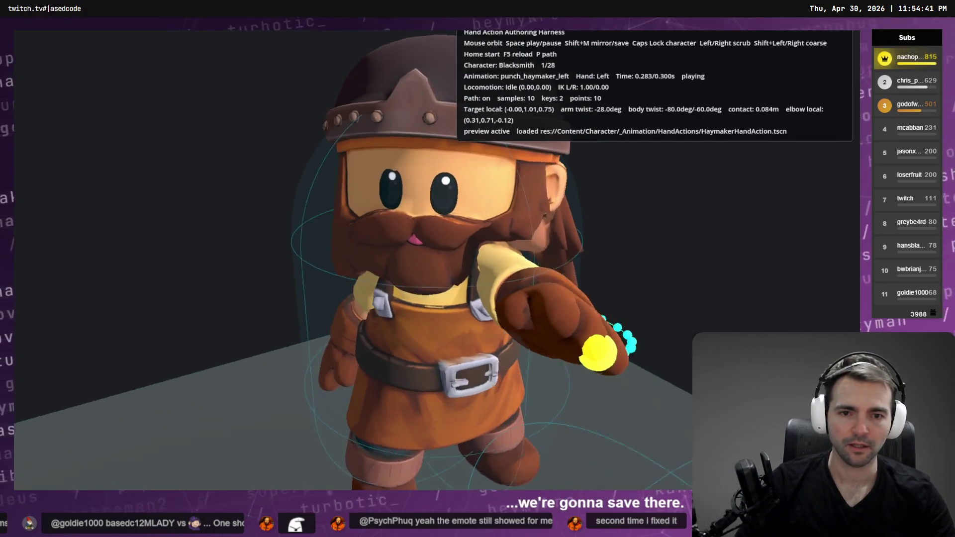
Pause and replay the wider haymaker from behind and front, then close the preview
{"action": "key", "text": "space"}
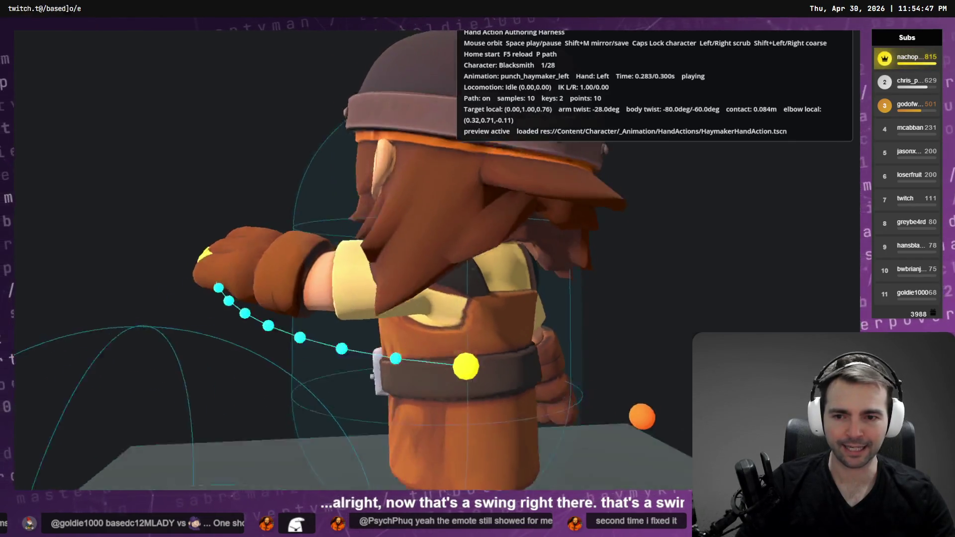
{"action": "key", "text": "space"}
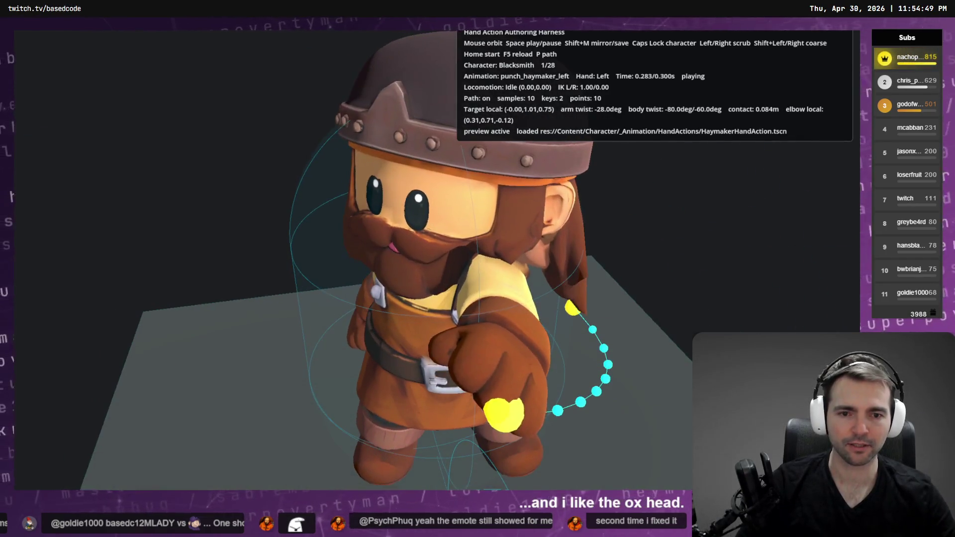
{"action": "key", "text": "Home"}
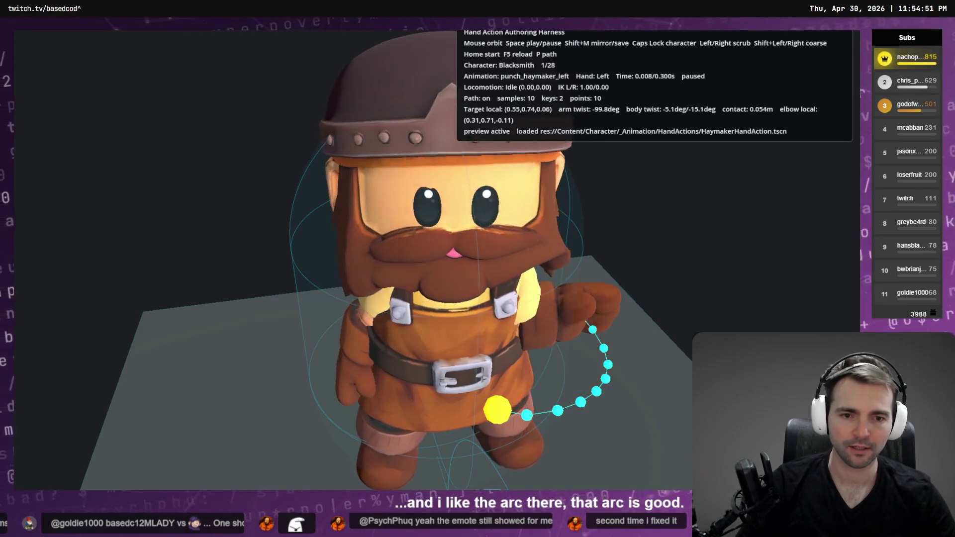
{"action": "key", "text": "space"}
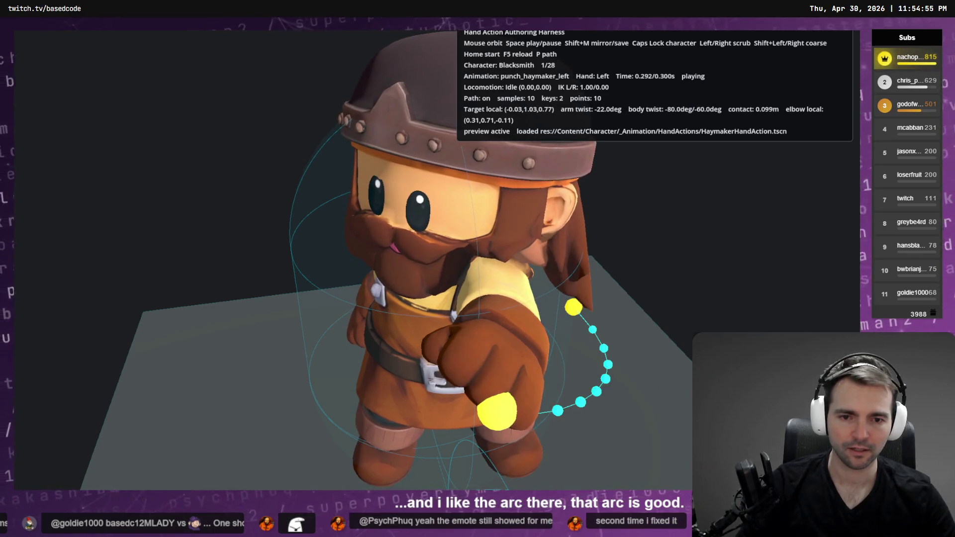
{"action": "key", "text": "space"}
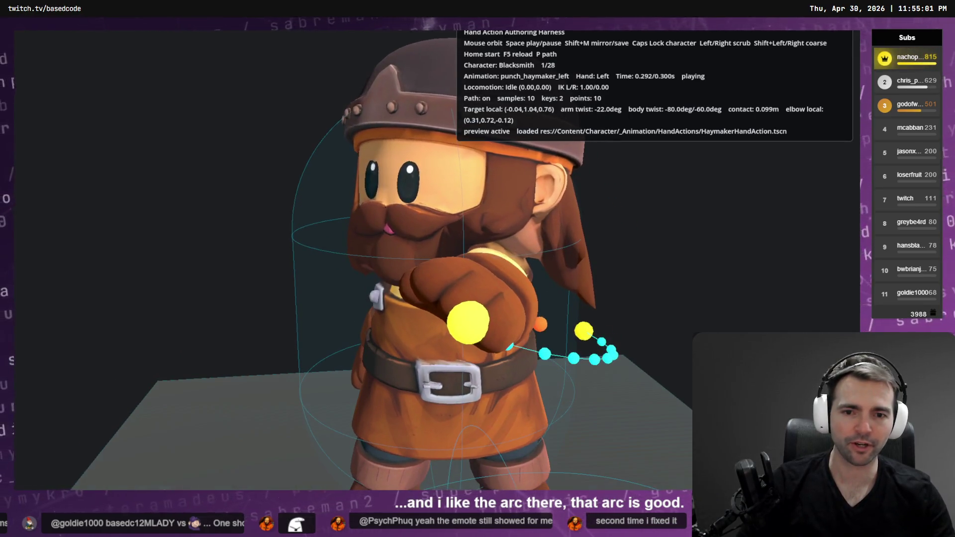
{"action": "key", "text": "F8"}
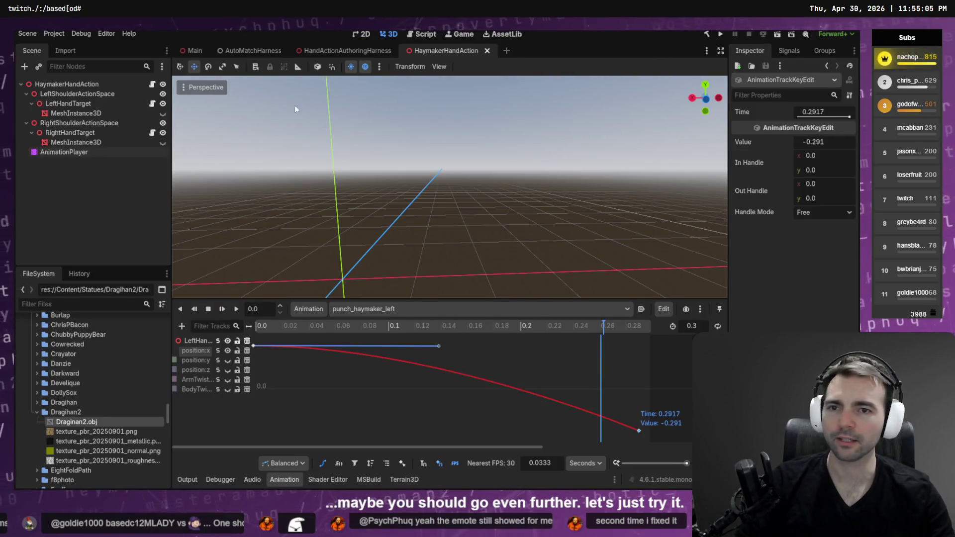
Build the .NET project and launch the main Not Monsters game scene
{"action": "key", "text": "F5"}
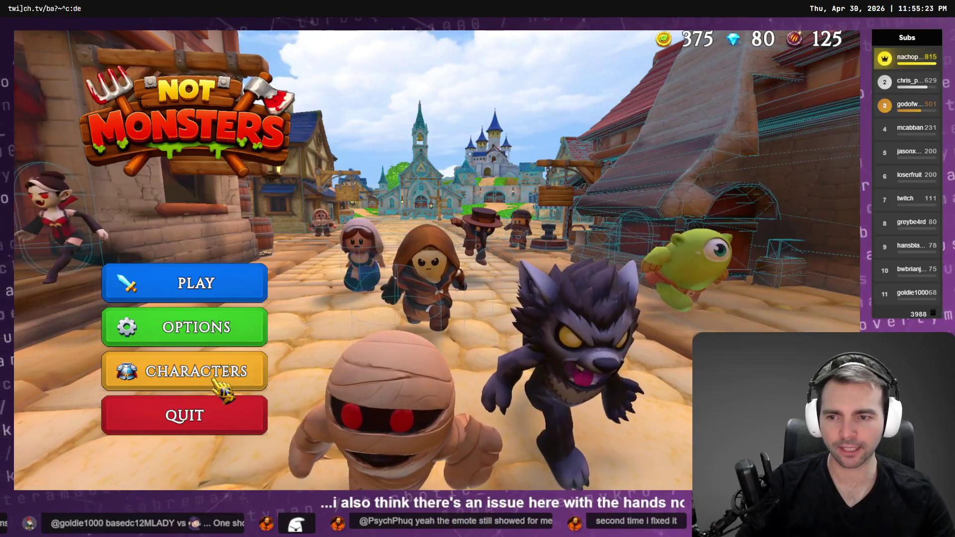
Matchmake a game with Blacksmith as the villager and Alice as the monster form
{"action": "left_click", "coordinate": [238, 284]}
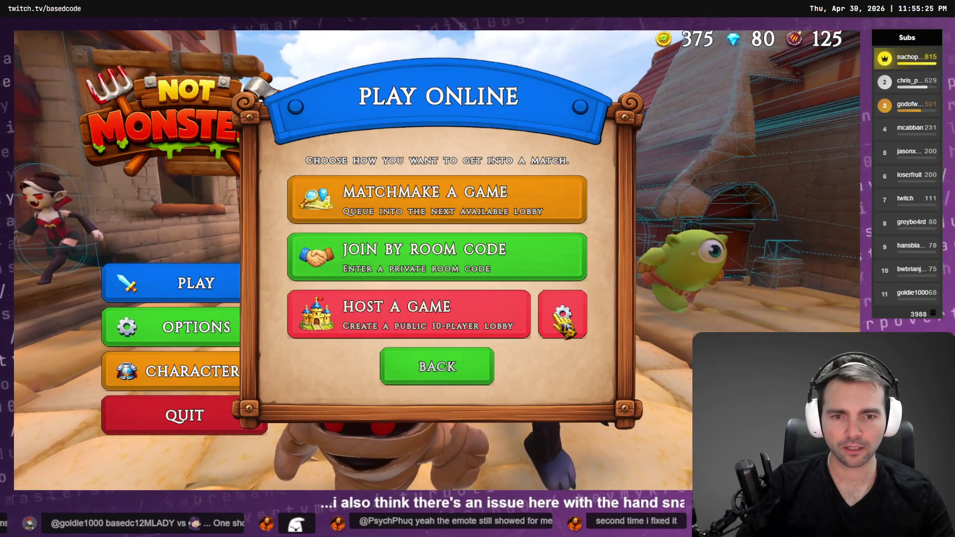
{"action": "left_click", "coordinate": [477, 213]}
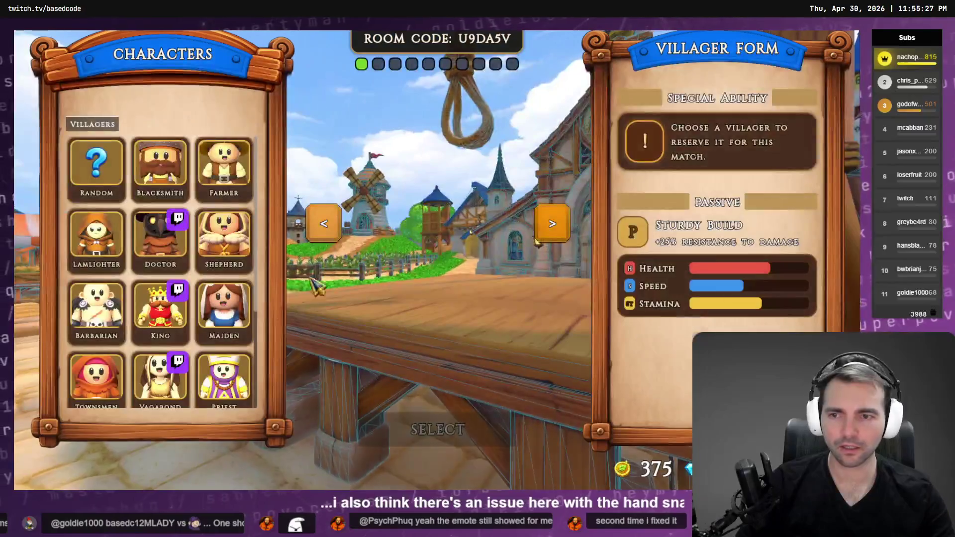
{"action": "left_click", "coordinate": [174, 188]}
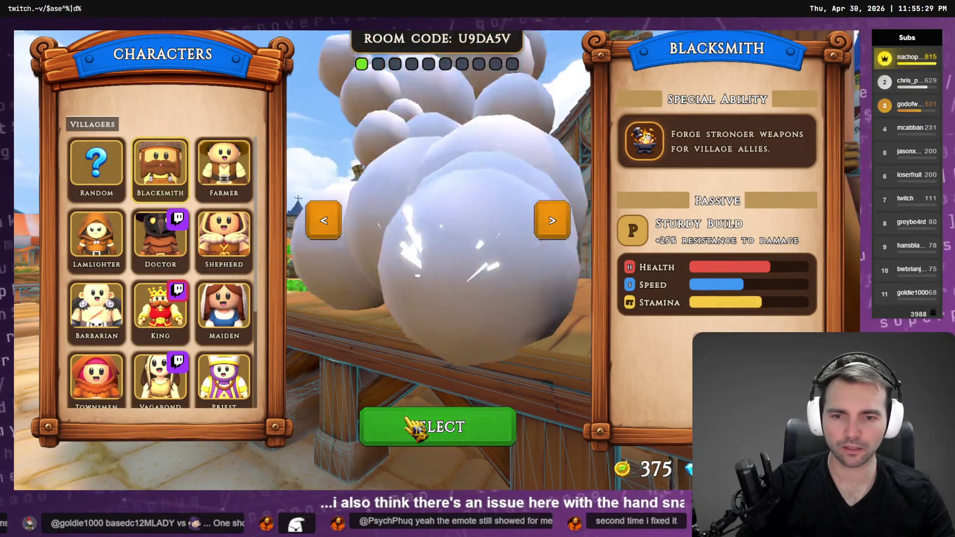
{"action": "left_click", "coordinate": [383, 425]}
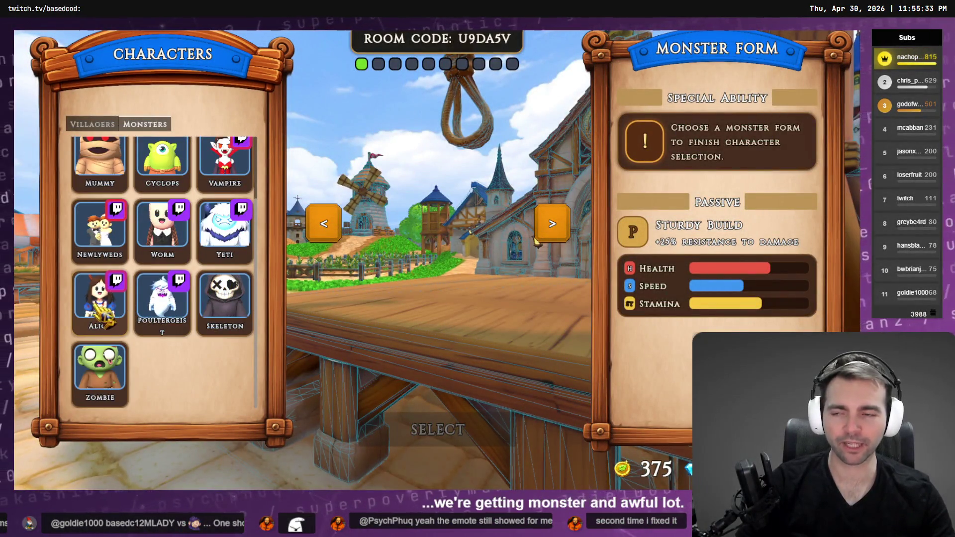
{"action": "left_click", "coordinate": [107, 306]}
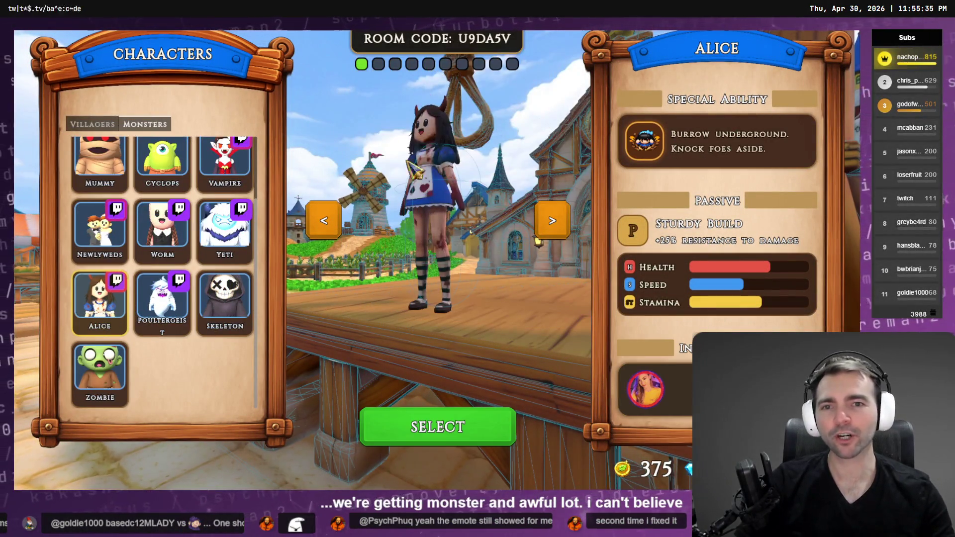
{"action": "left_click", "coordinate": [450, 423]}
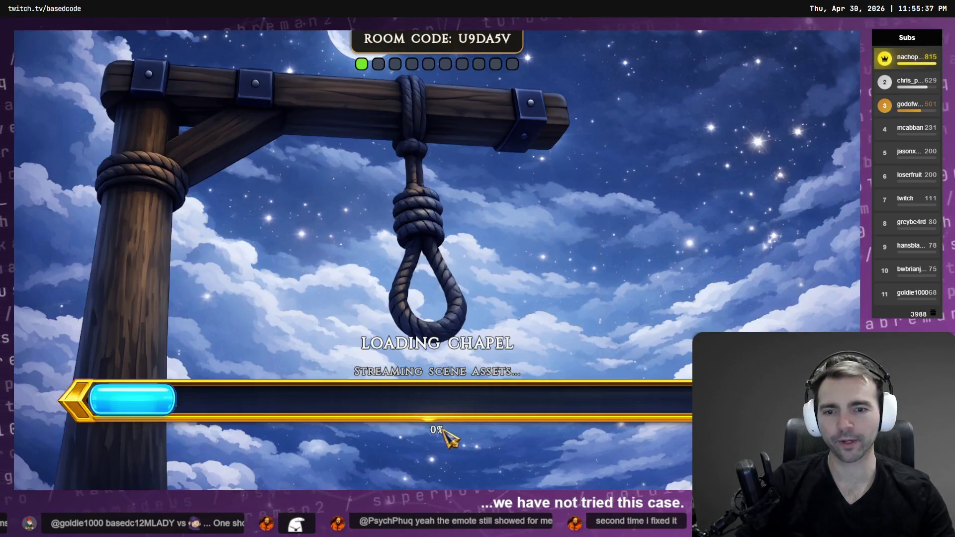